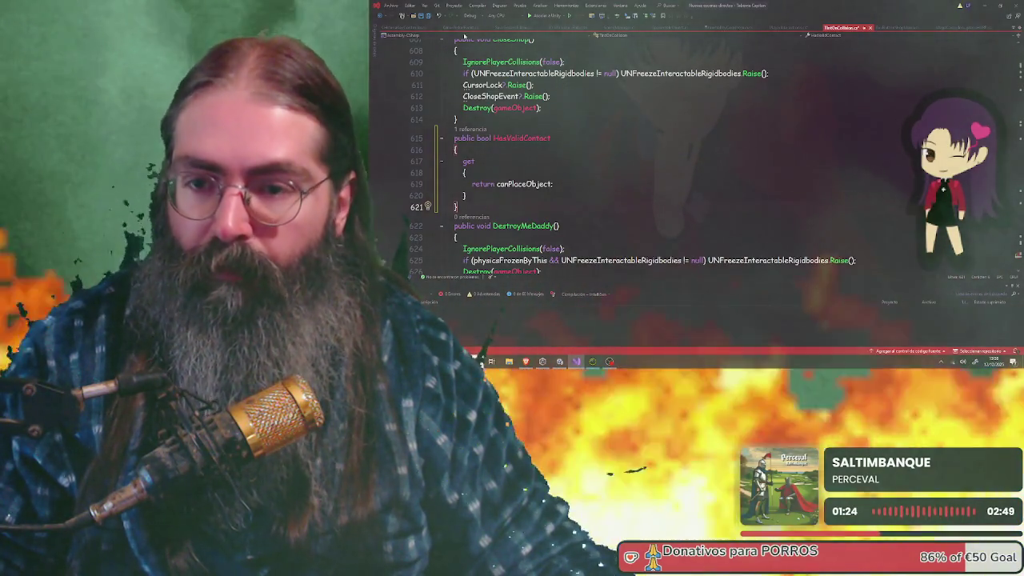
# - Bring PlayerInteractions.cs to the front in Visual Studio, then switch to the Unity Editor
pyautogui.hotkey('ctrl', 'Tab')
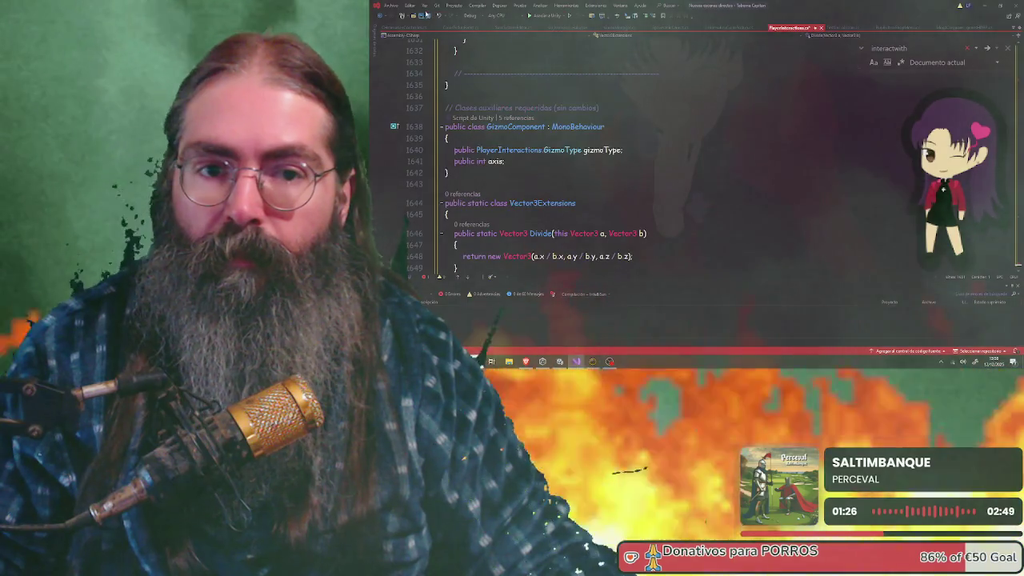
pyautogui.hotkey('alt', 'Tab')
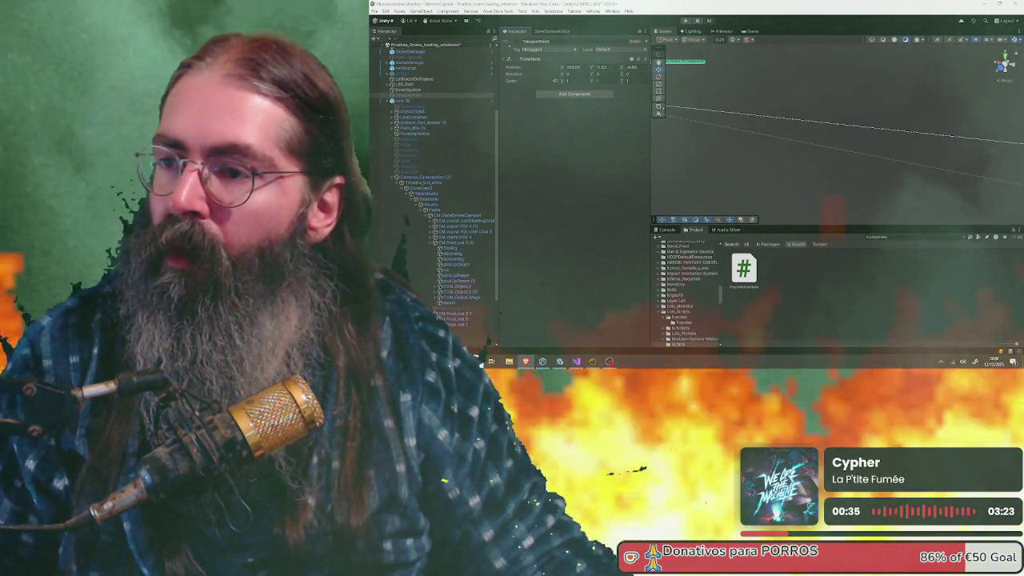
# - Enter play mode to launch the game to its DREAMVISION title menu
pyautogui.click(685, 20)
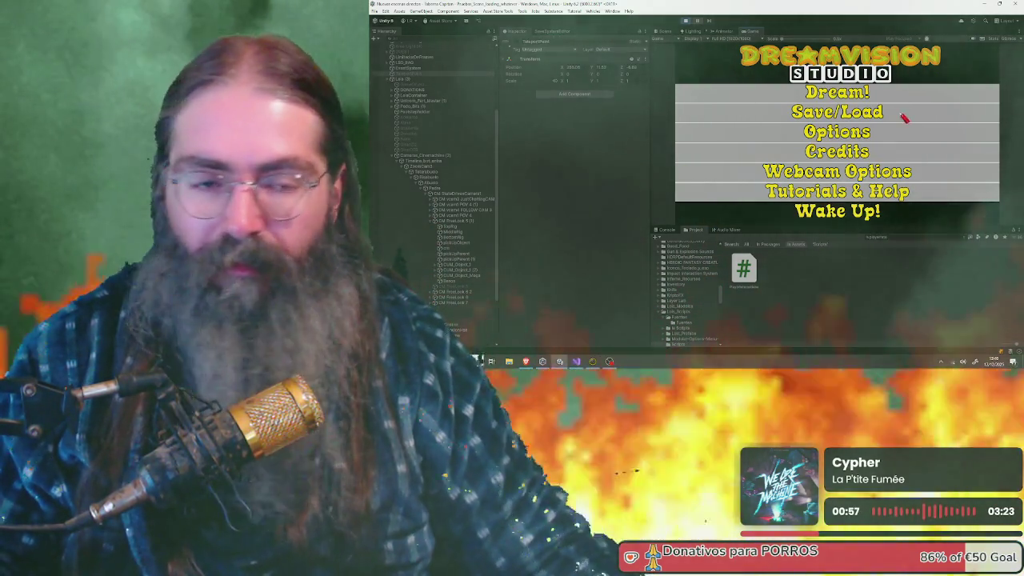
# - Choose Dream! on the title menu to load into the mansion hall
pyautogui.press('Return')
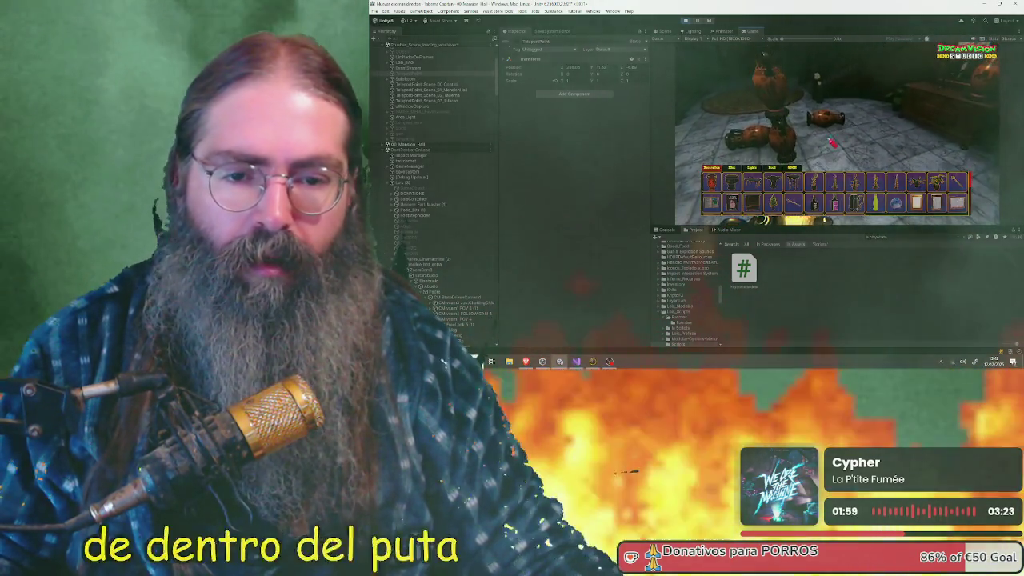
# - Pick the table from the shop inventory, place it on the hall floor, then stop play mode
pyautogui.press('i')
pyautogui.click(752, 184)
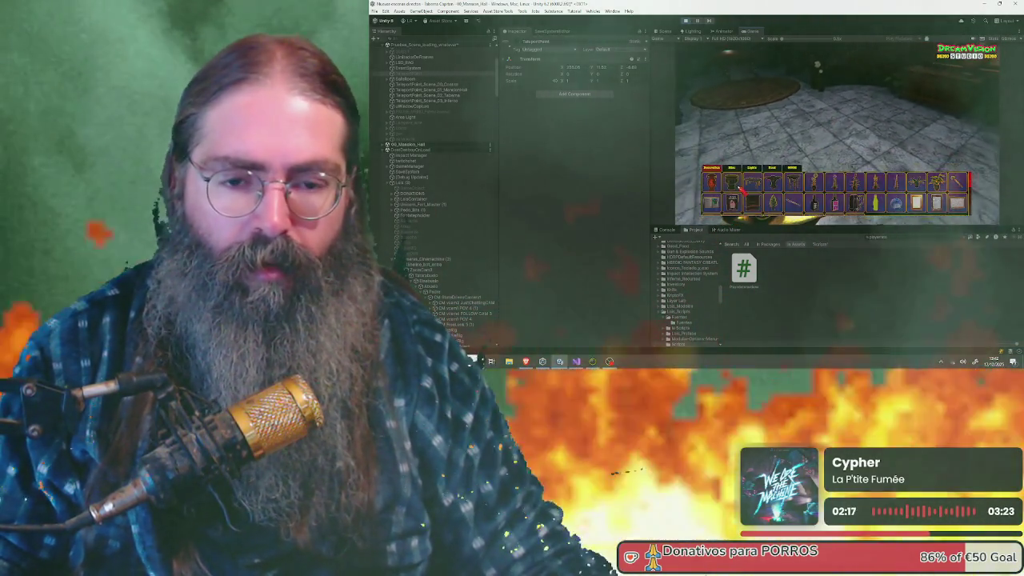
pyautogui.press('i')
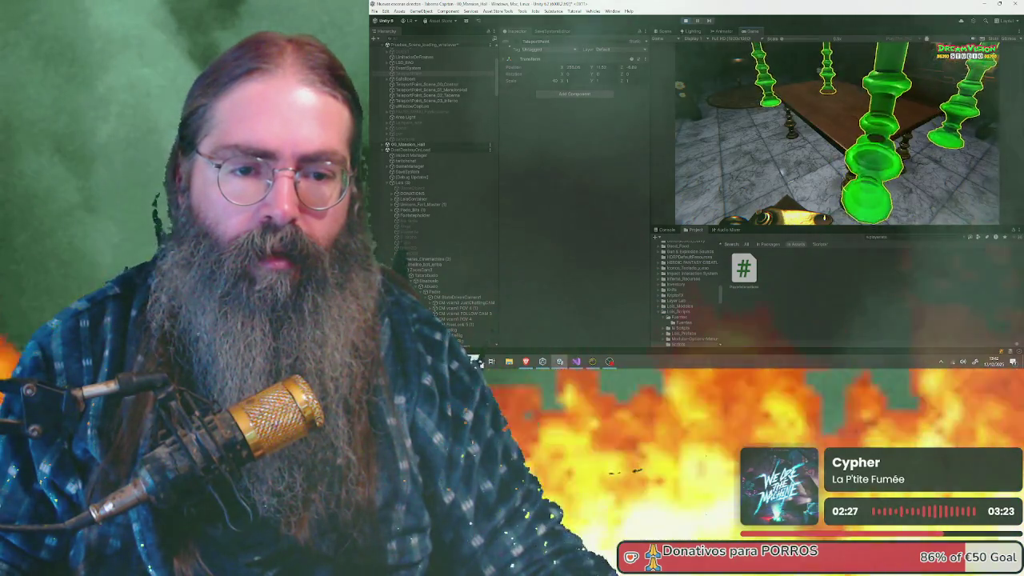
pyautogui.click(836, 132)
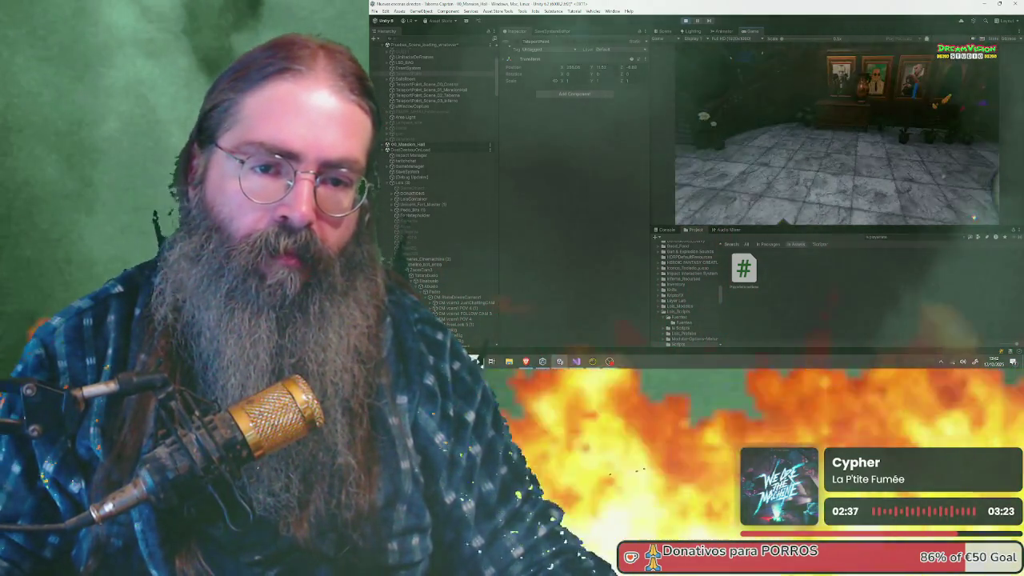
pyautogui.press('Escape')
pyautogui.press('Escape')
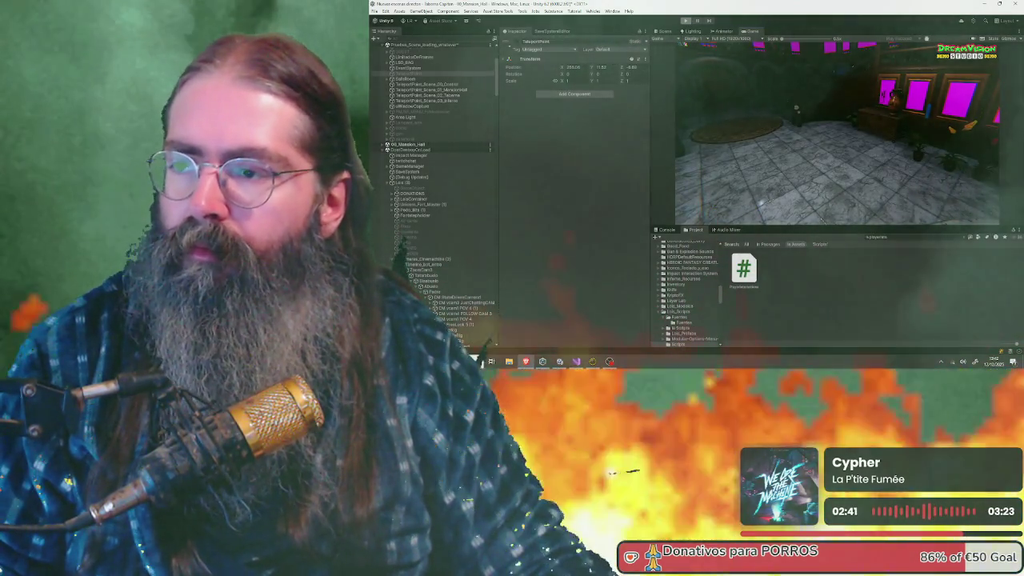
pyautogui.hotkey('ctrl', '1')
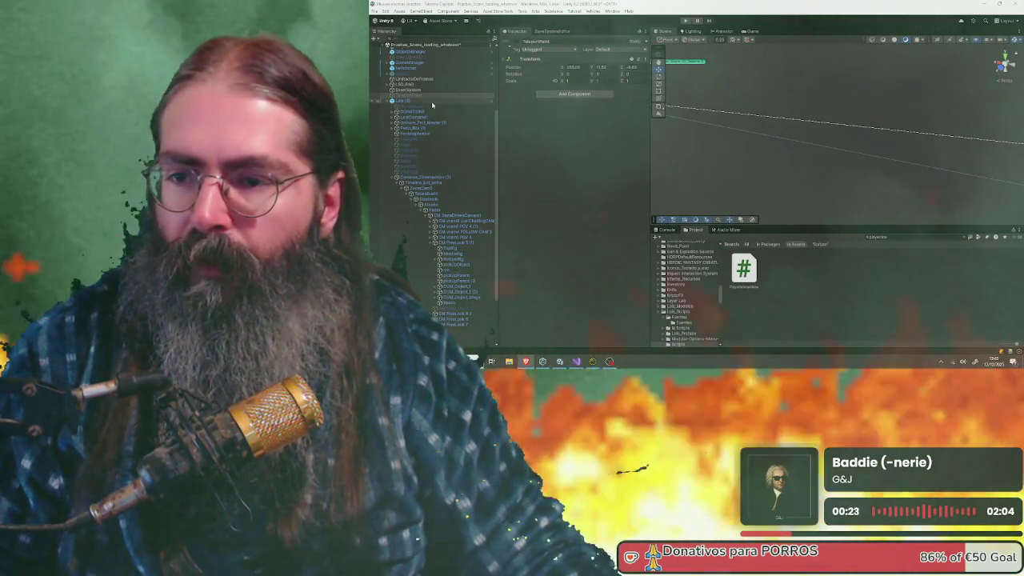
# - Check Lola (3)'s Player Interactions Snap Layer Mask without changes, then return to Visual Studio
pyautogui.click(431, 100)
pyautogui.scroll(-15, 525, 186)
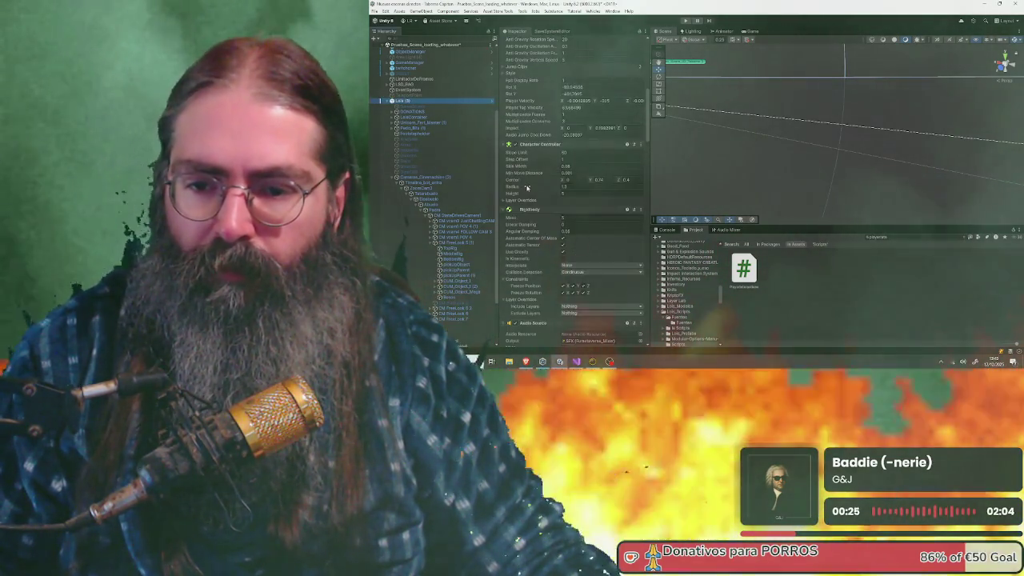
pyautogui.scroll(-15, 527, 188)
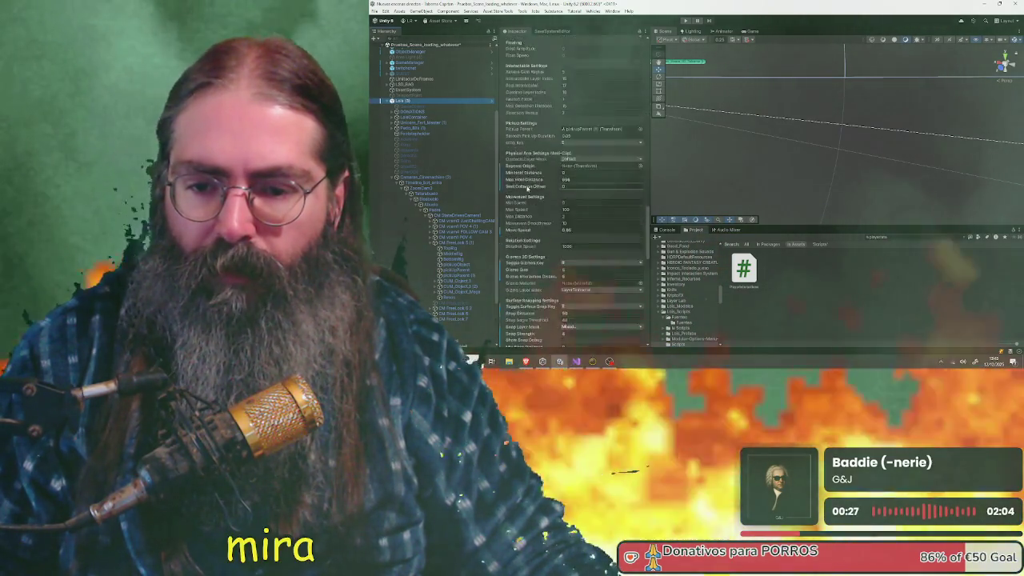
pyautogui.scroll(2, 527, 189)
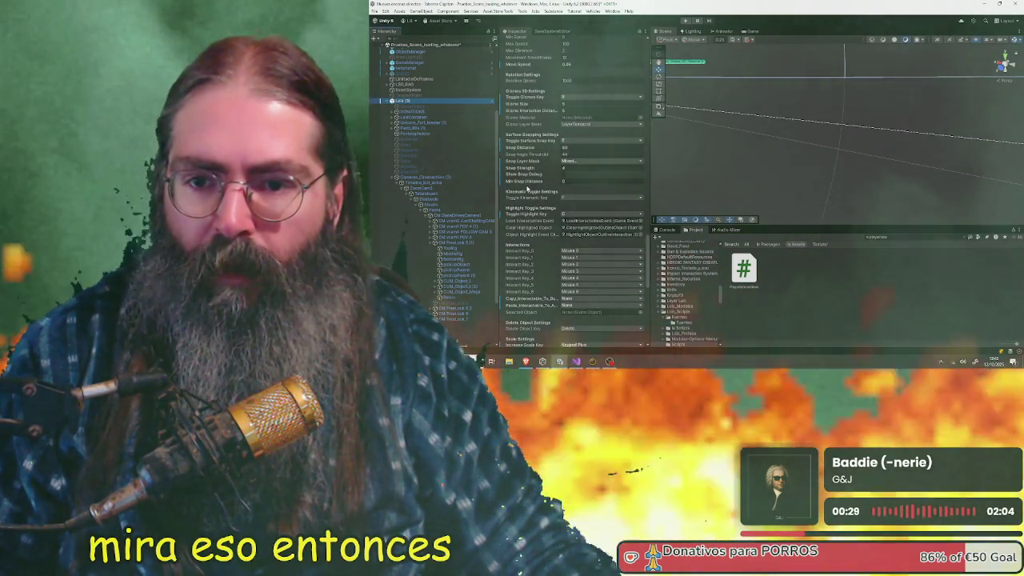
pyautogui.click(573, 161)
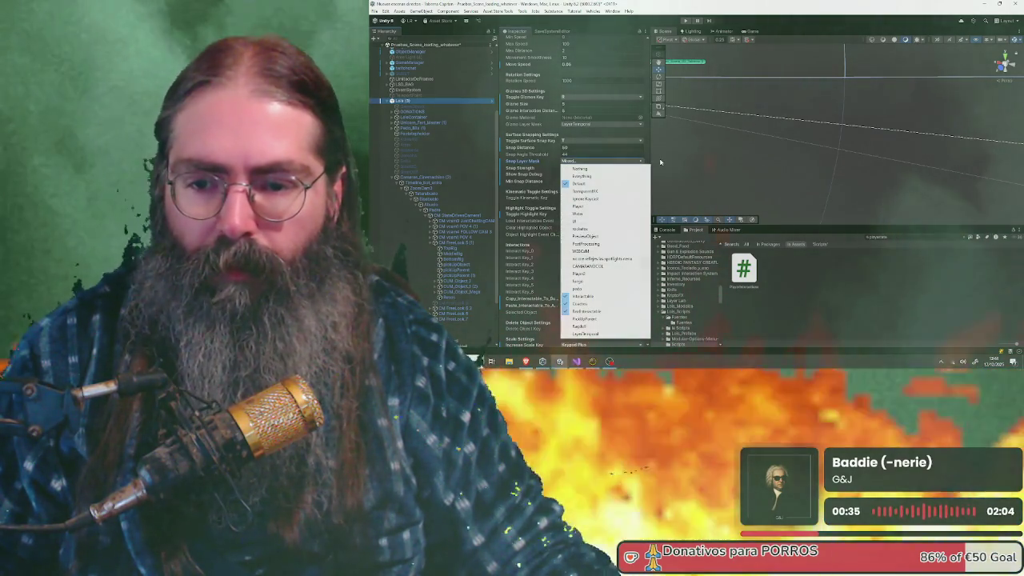
pyautogui.click(648, 39)
pyautogui.scroll(1, 648, 38)
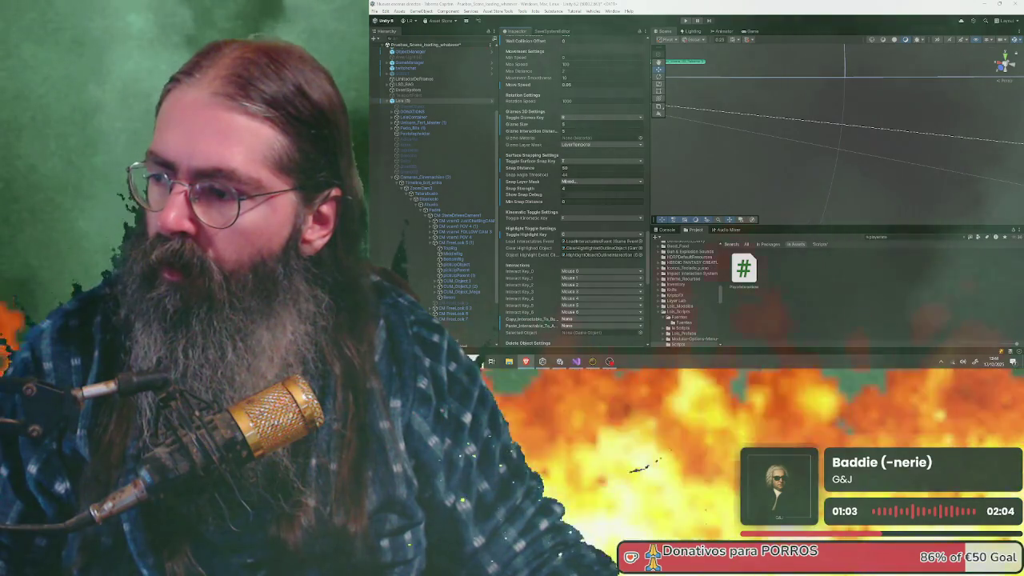
pyautogui.click(576, 361)
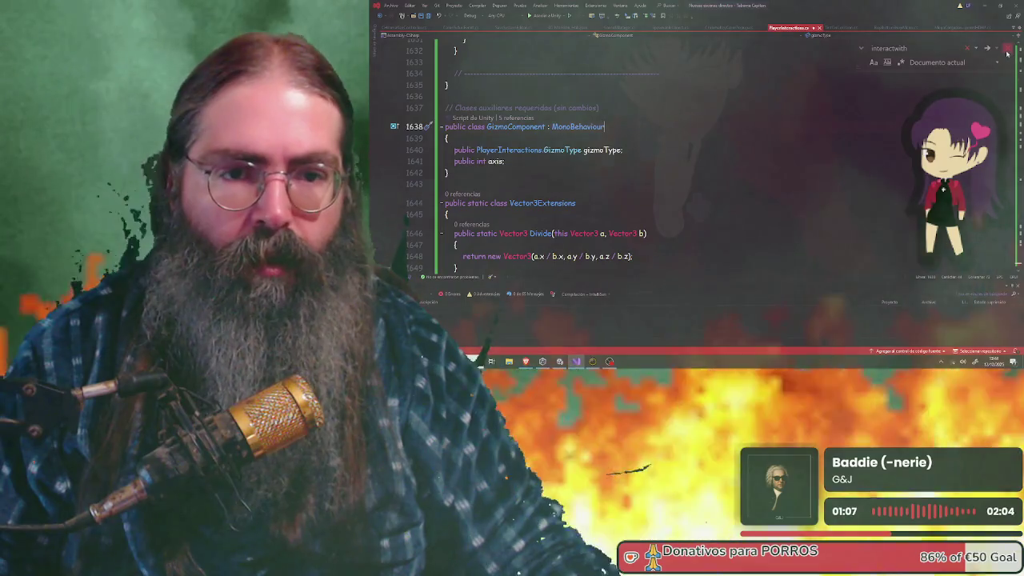
# - Search PlayerInteractions.cs for the rayDir = Vector3.down line
pyautogui.hotkey('ctrl', 'f')
pyautogui.hotkey('ctrl', 'v')
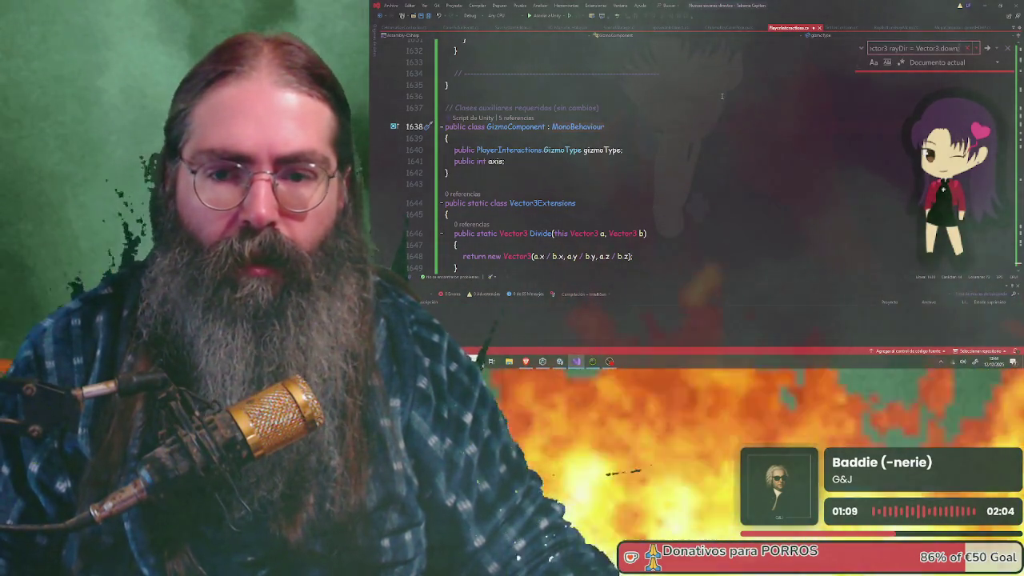
pyautogui.press('Return')
pyautogui.press('Return')
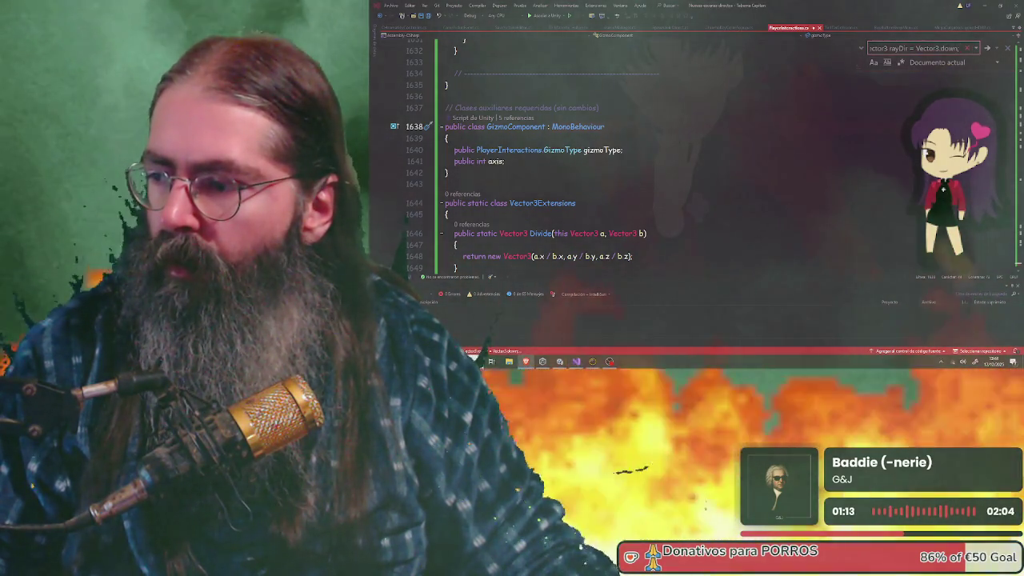
pyautogui.press('Up')
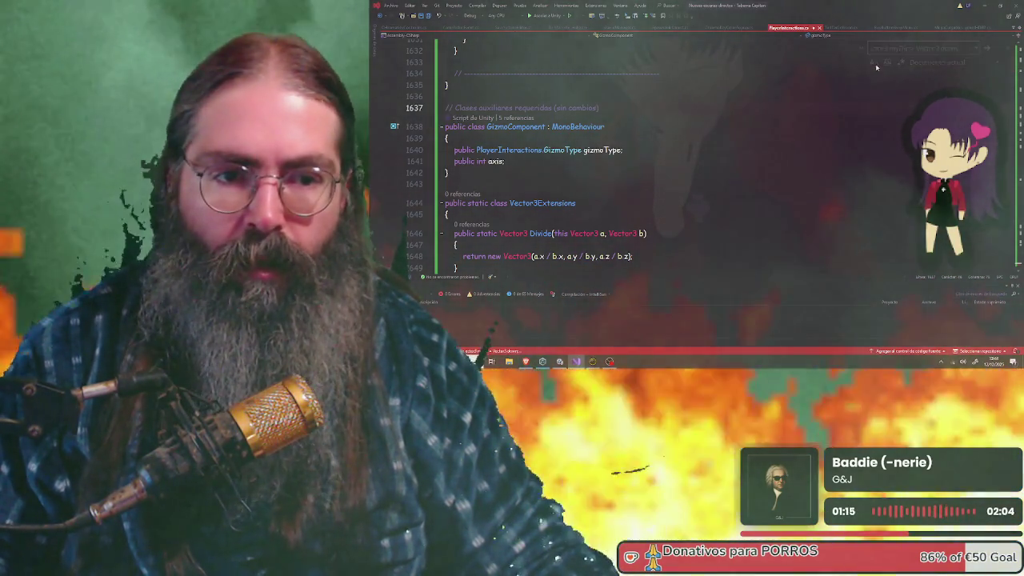
# - Search for the T-key input check and, finding none, locate the Physics.Raycast line instead
pyautogui.click(897, 48)
pyautogui.hotkey('ctrl', 'a')
pyautogui.hotkey('ctrl', 'v')
pyautogui.press('Return')
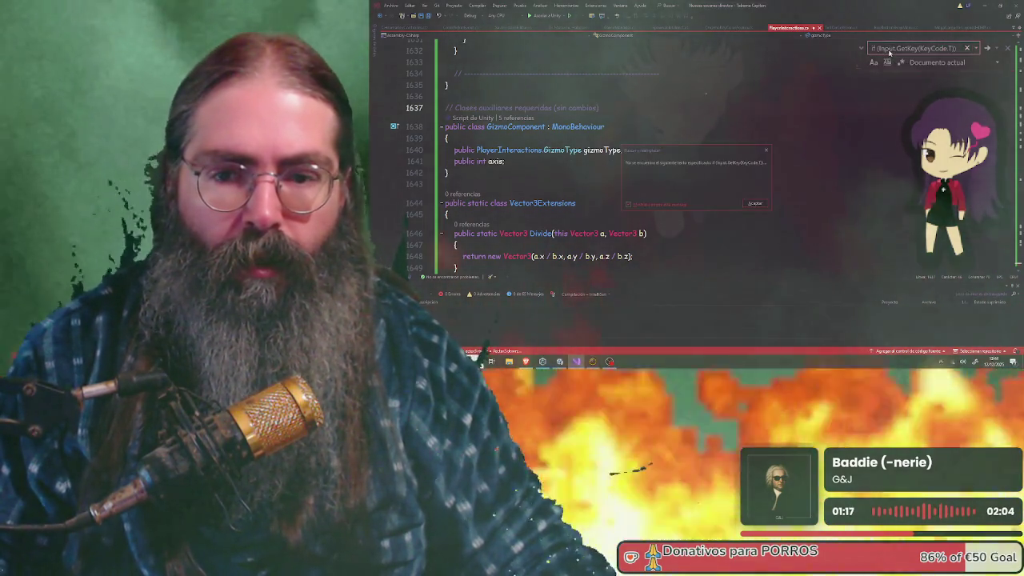
pyautogui.press('Return')
pyautogui.hotkey('ctrl', 'v')
pyautogui.press('Return')
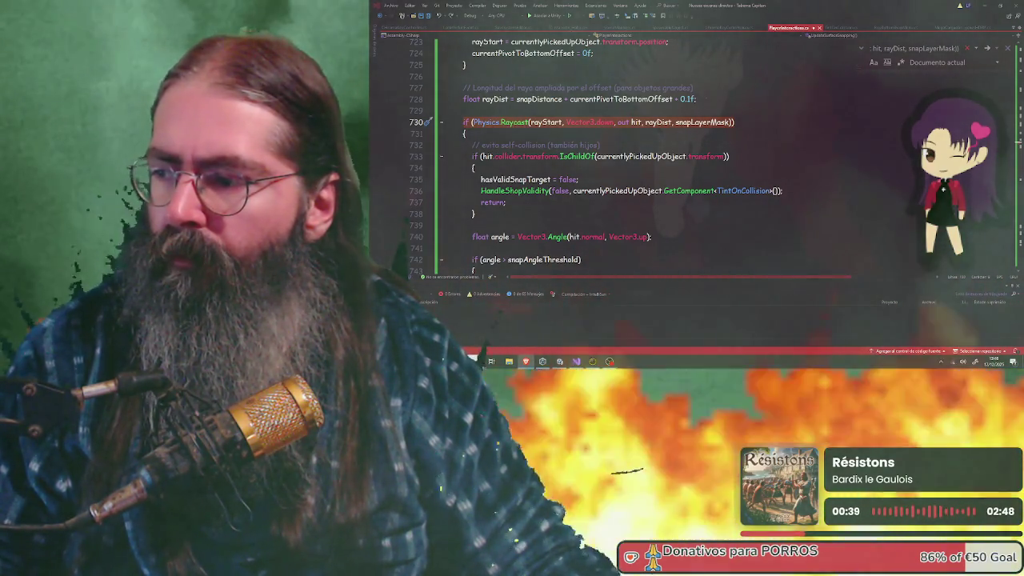
pyautogui.press('Down')
pyautogui.press('Down')
pyautogui.write('HandleObjectMovement')
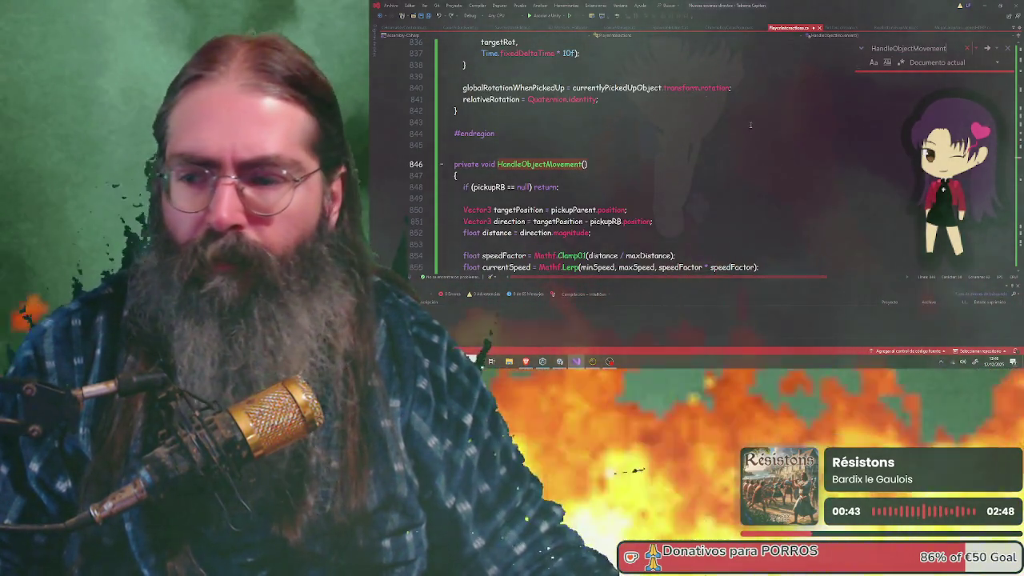
pyautogui.scroll(-3, 555, 129)
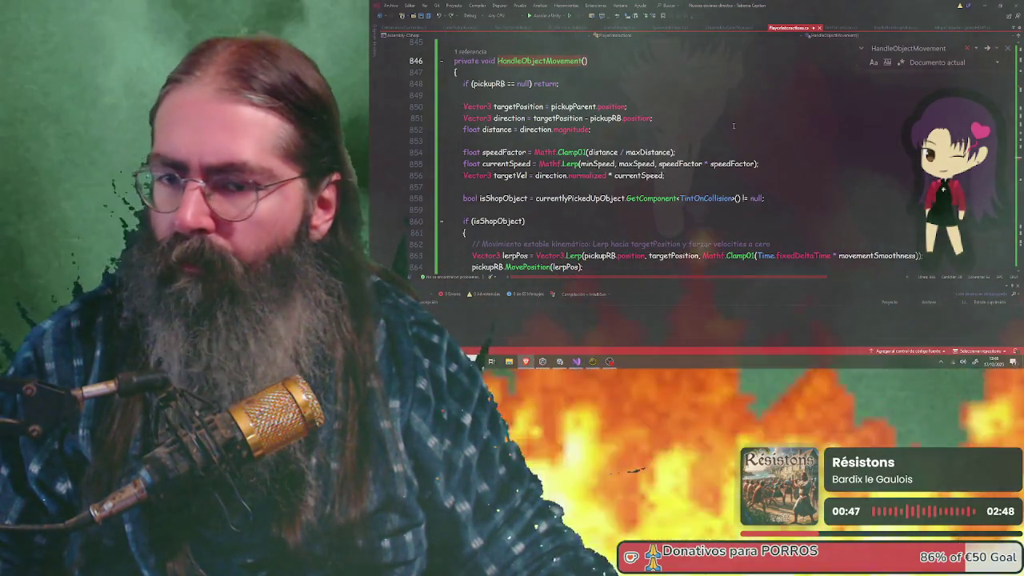
pyautogui.tripleClick(603, 255)
pyautogui.hotkey('ctrl', 'f')
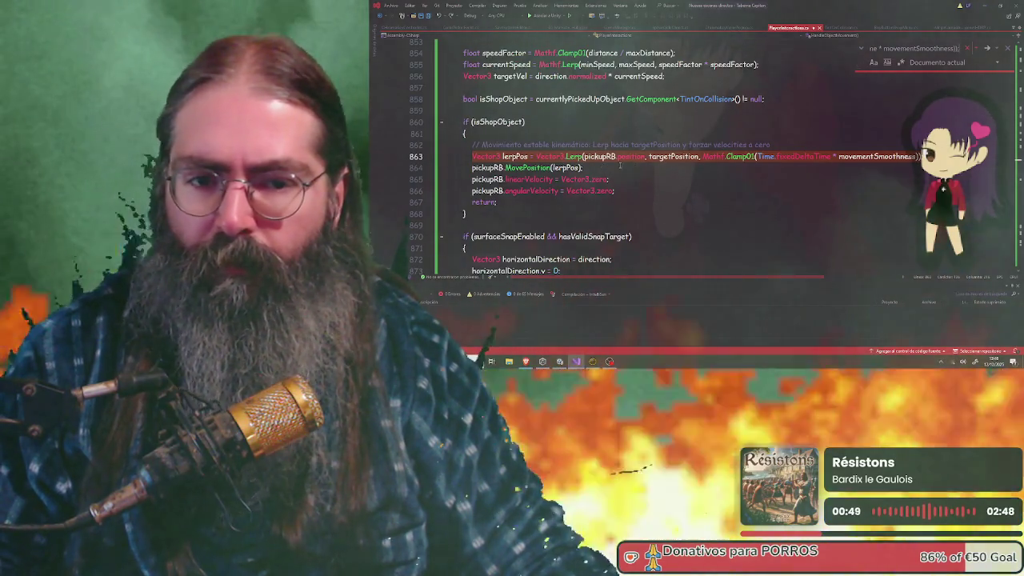
pyautogui.scroll(-1, 602, 166)
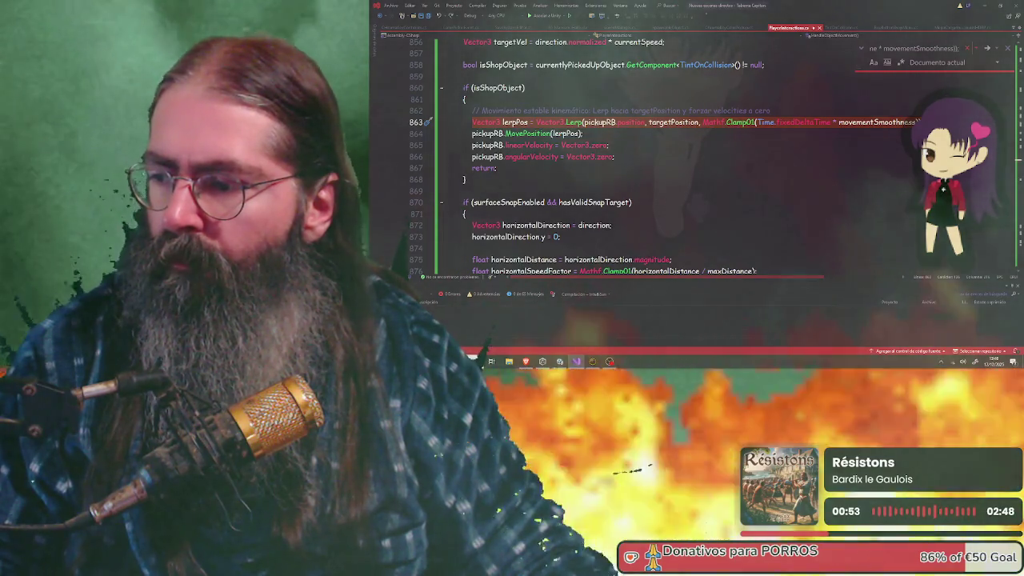
pyautogui.click(473, 121)
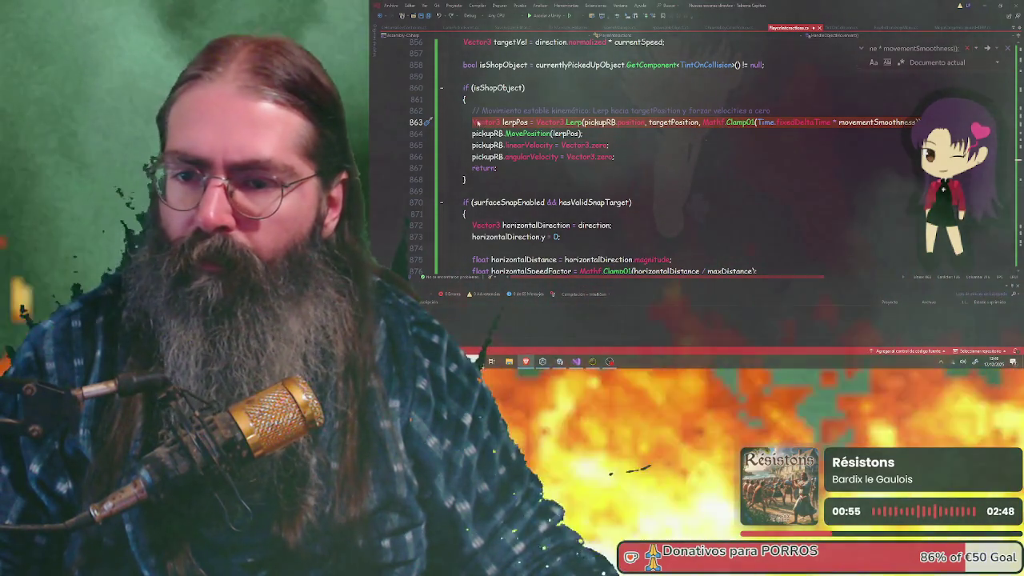
pyautogui.hotkey('shift', 'Down')
pyautogui.hotkey('shift', 'End')
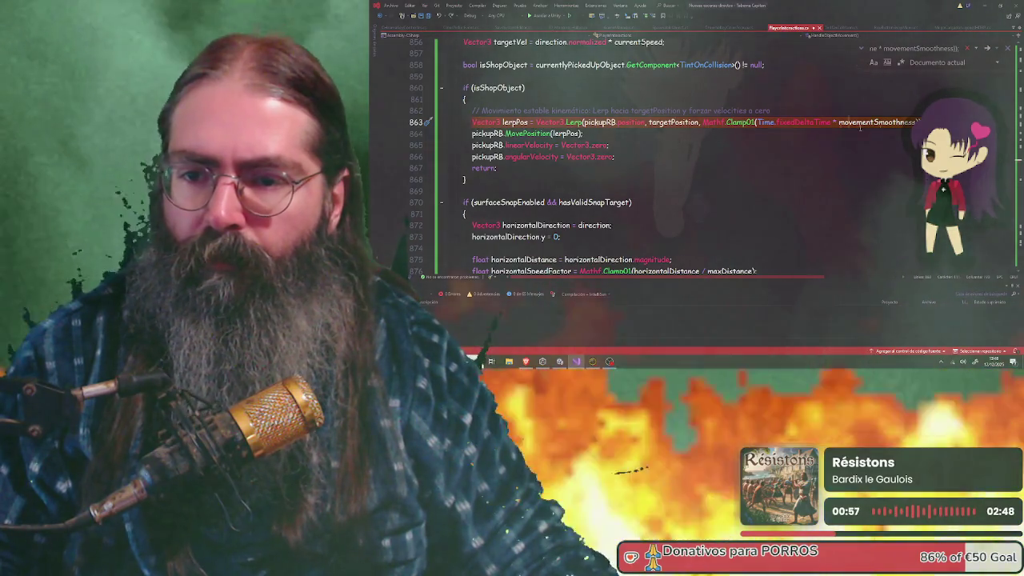
pyautogui.scroll(-1, 562, 76)
pyautogui.click(562, 76)
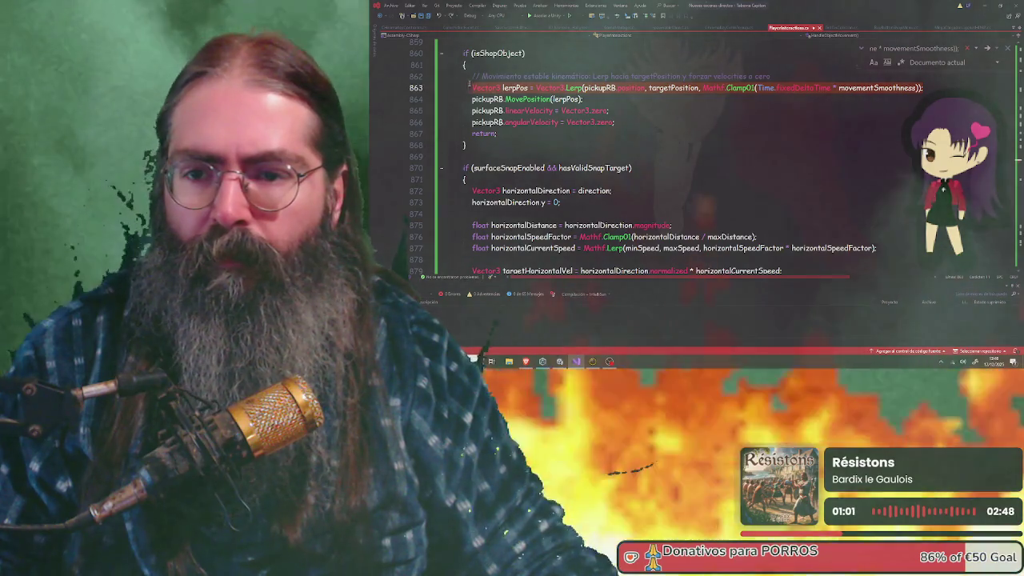
pyautogui.click(557, 85)
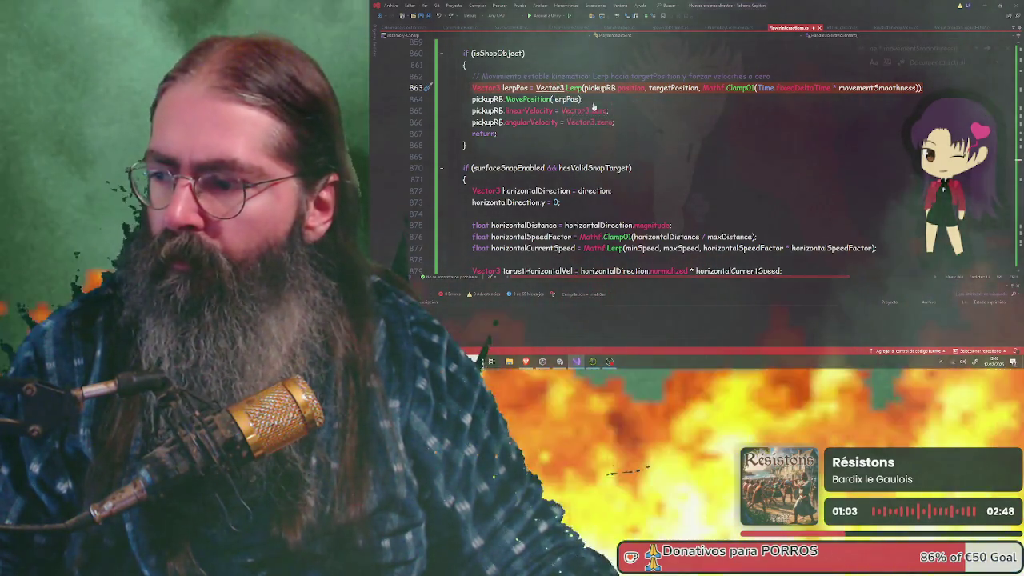
pyautogui.hotkey('ctrl', 'f')
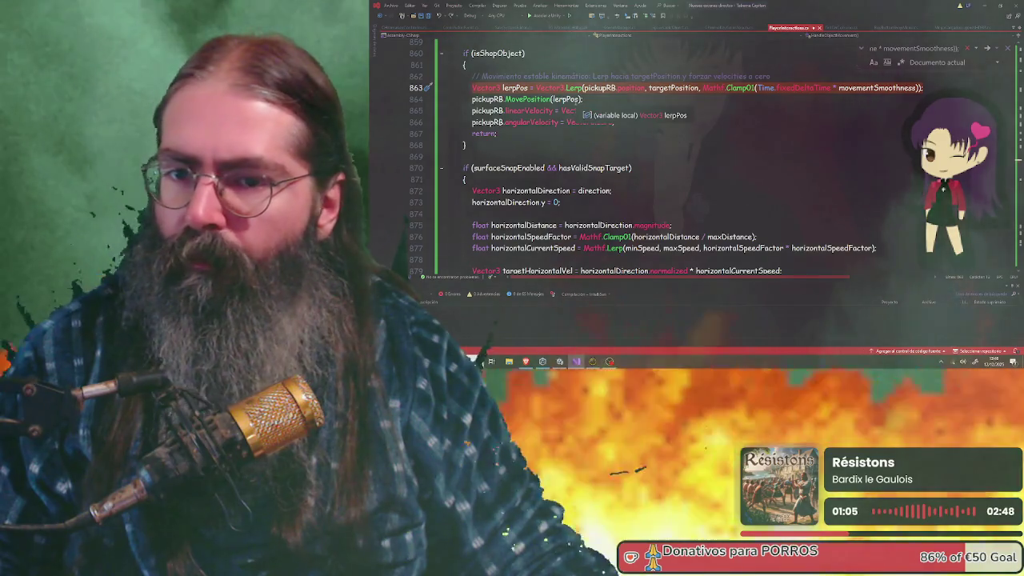
pyautogui.moveTo(566, 100)
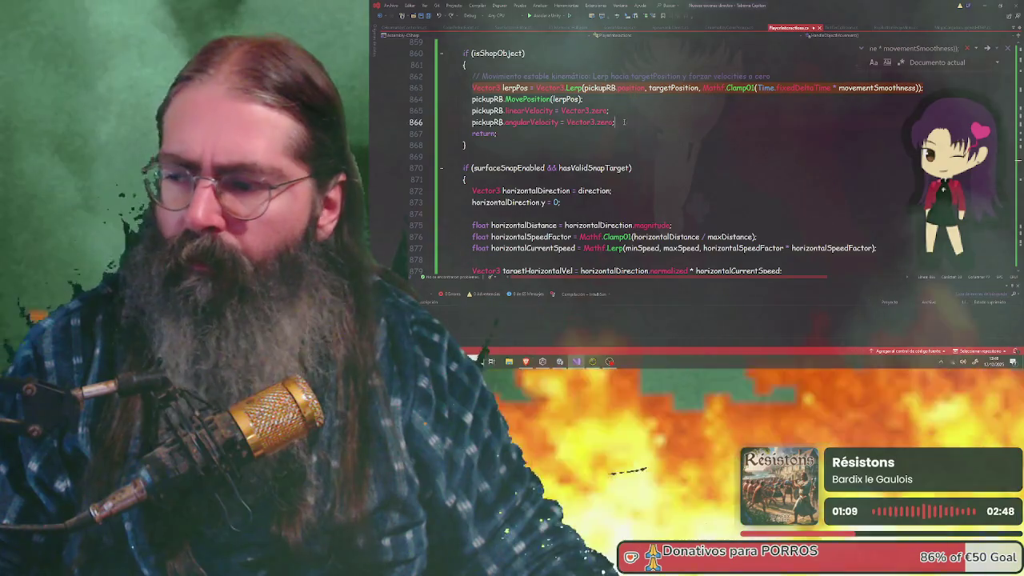
# - Replace lines 863–866 with Vector3.MoveTowards code at Time.fixedDeltaTime * 6f, then minimize Visual Studio
pyautogui.moveTo(624, 122); pyautogui.dragTo(497, 87)
pyautogui.hotkey('ctrl', 'v')
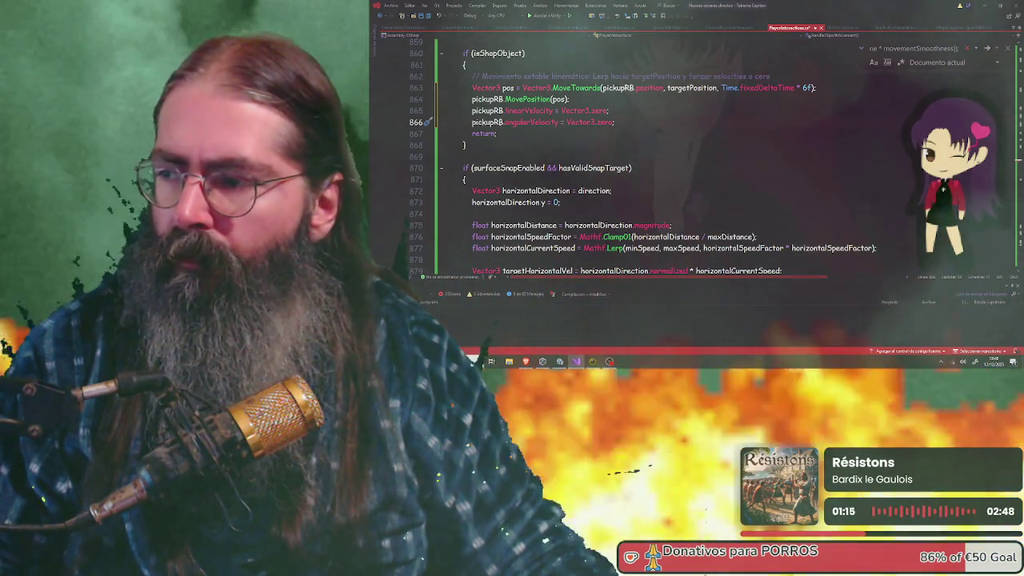
pyautogui.scroll(3, 460, 40)
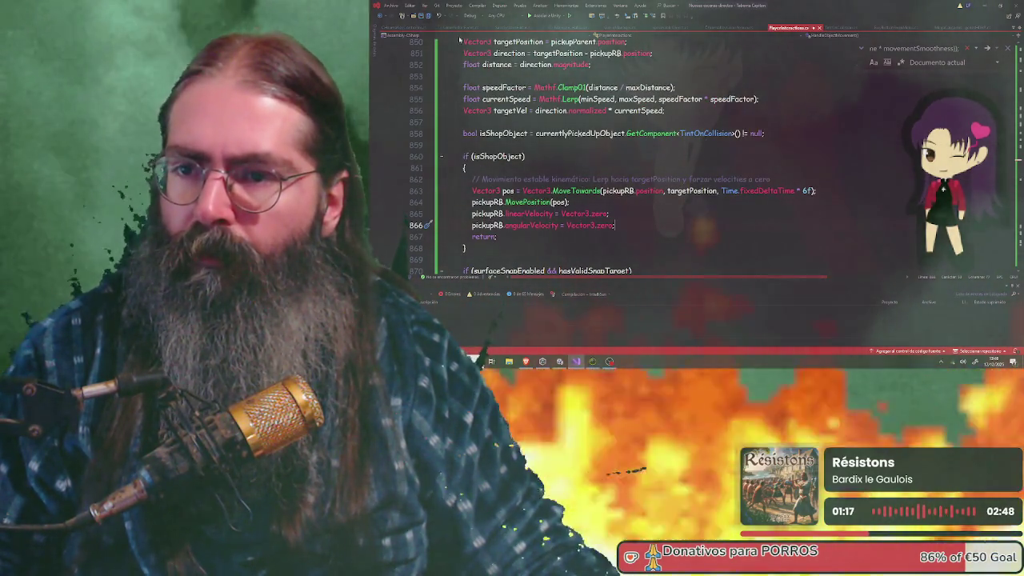
pyautogui.click(981, 8)
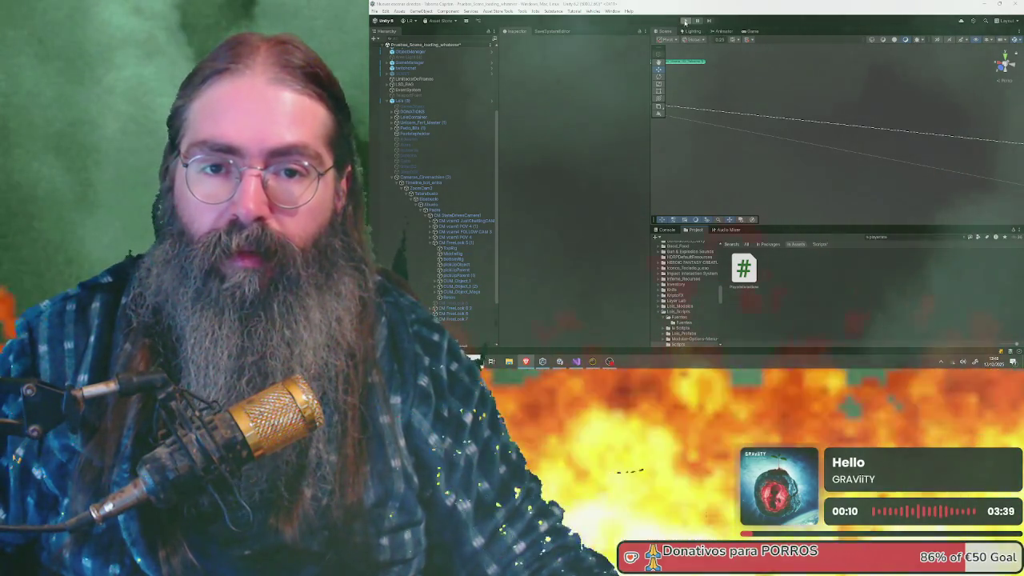
pyautogui.click(684, 20)
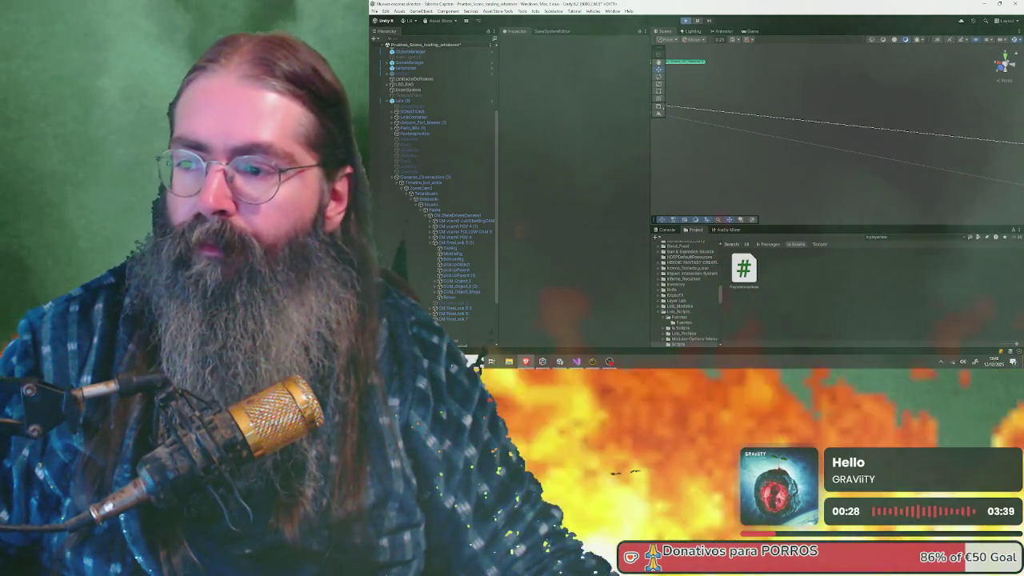
# - Scroll down in the Unity Editor while the game's main menu loads
pyautogui.scroll(-1, 436, 200)
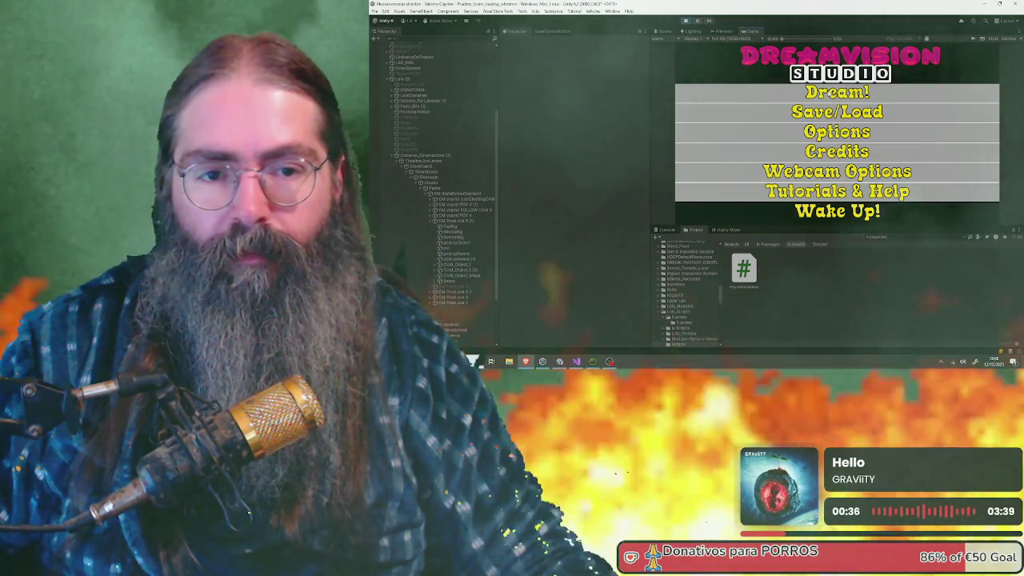
# - Choose Dream! on the DreamVision main menu to load the mansion hall
pyautogui.press('Return')
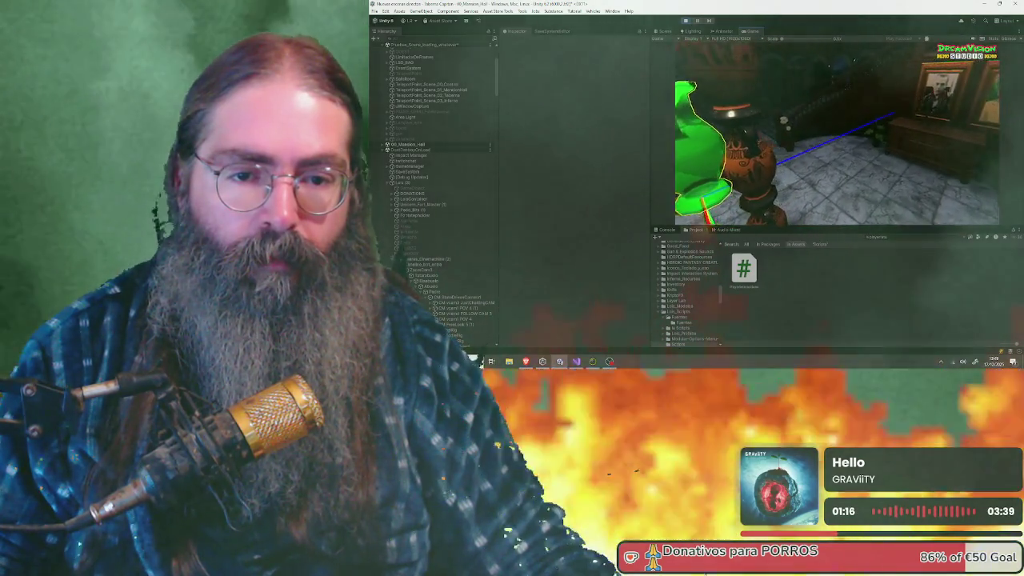
# - Test grabbing the table through the inventory in the hall, then stop play mode
pyautogui.press('Tab')
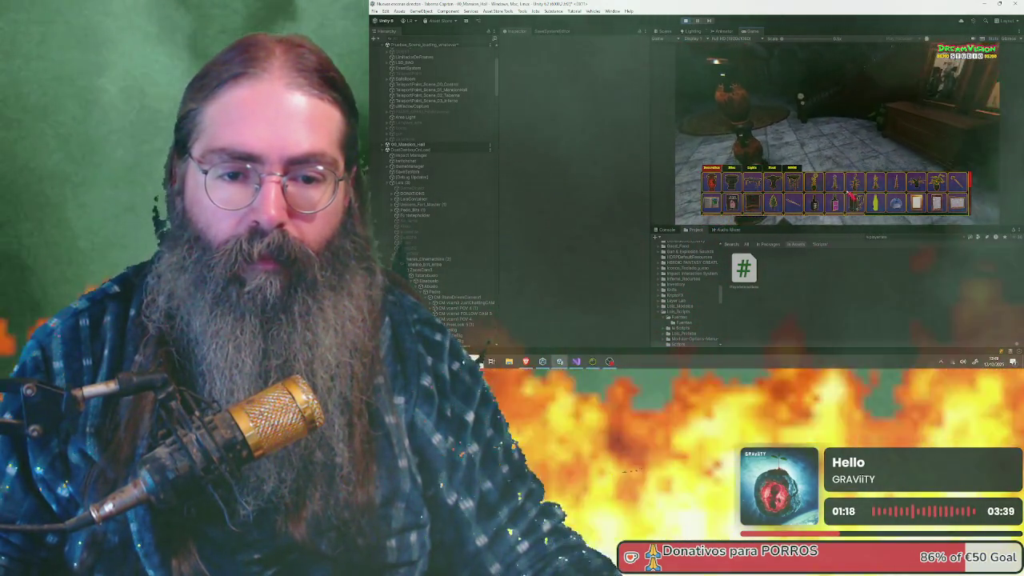
pyautogui.press('Tab')
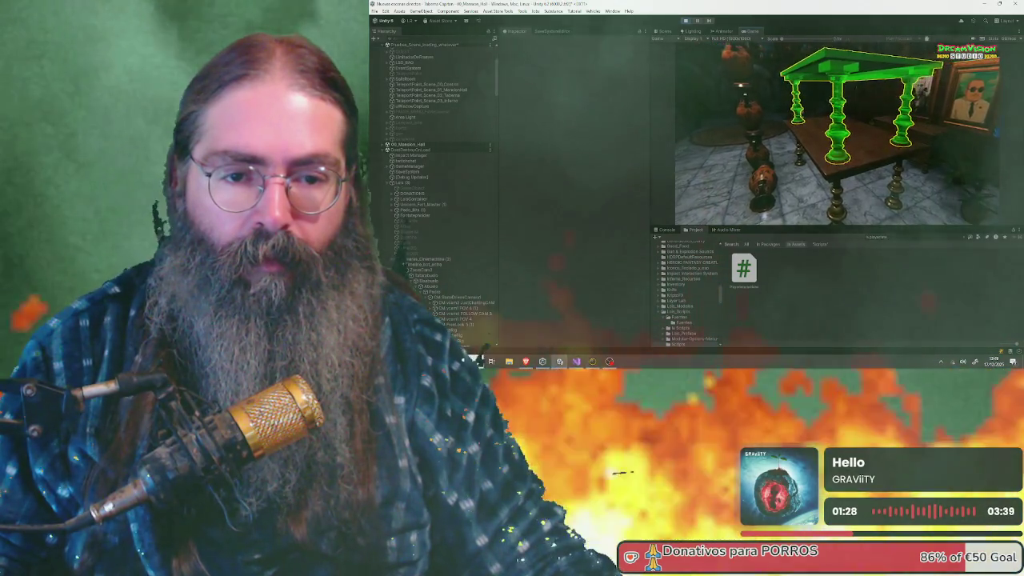
pyautogui.press('e')
pyautogui.press('e')
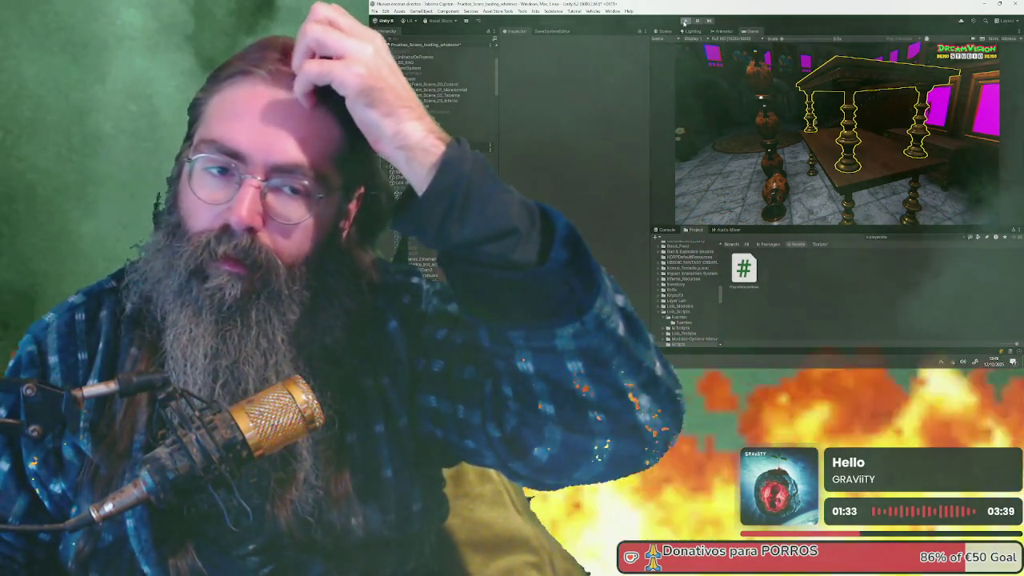
pyautogui.click(684, 21)
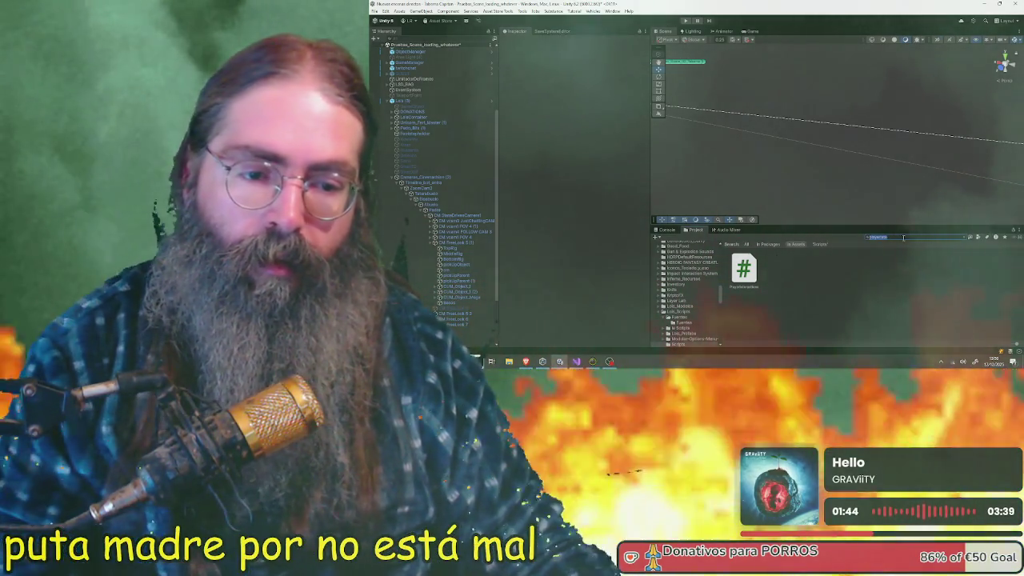
# - Clear the Project search, recheck the MoveTowards code near line 859 in Visual Studio, then return to Unity
pyautogui.hotkey('ctrl', 'a')
pyautogui.press('BackSpace')
pyautogui.click(575, 363)
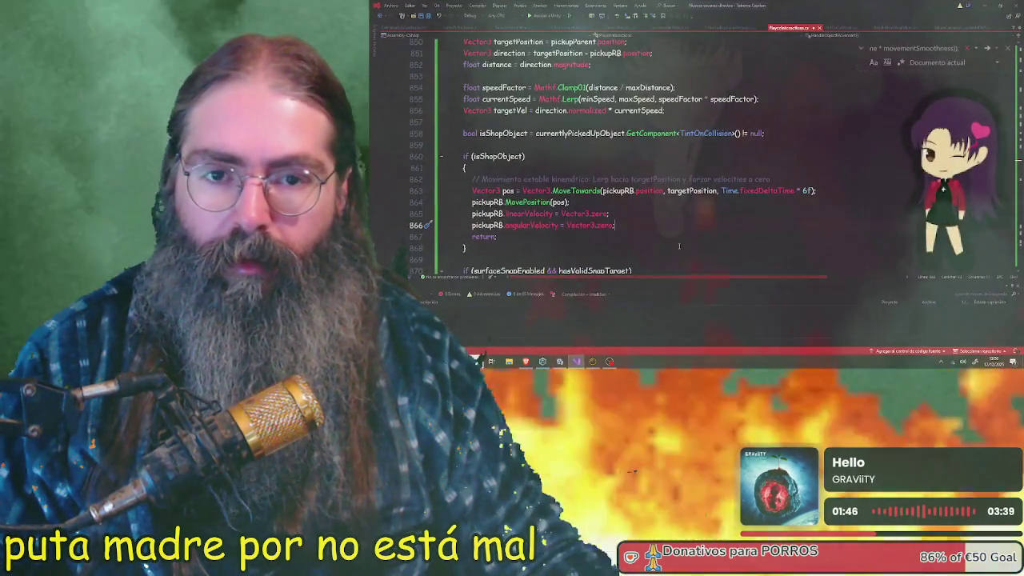
pyautogui.press('Escape')
pyautogui.press('Up')
pyautogui.press('Up')
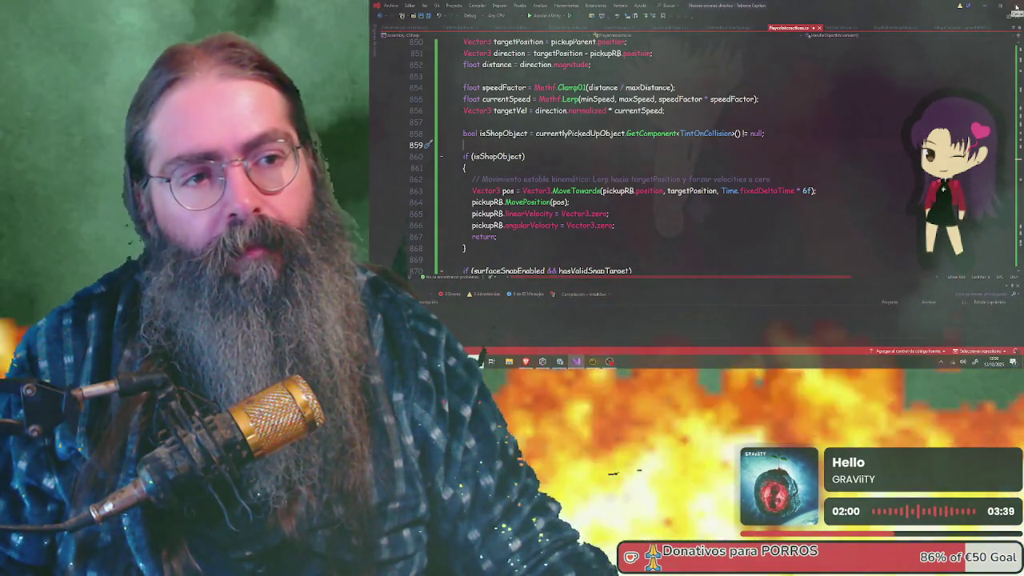
pyautogui.hotkey('alt', 'Tab')
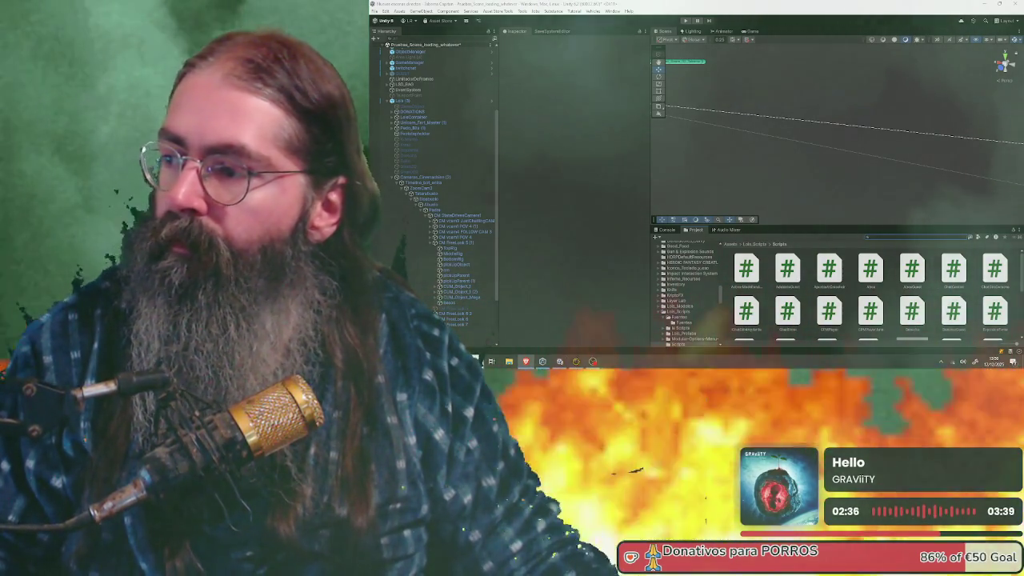
# - Search the Project window for 'playercont' to find the player controller script
pyautogui.write('playerc')
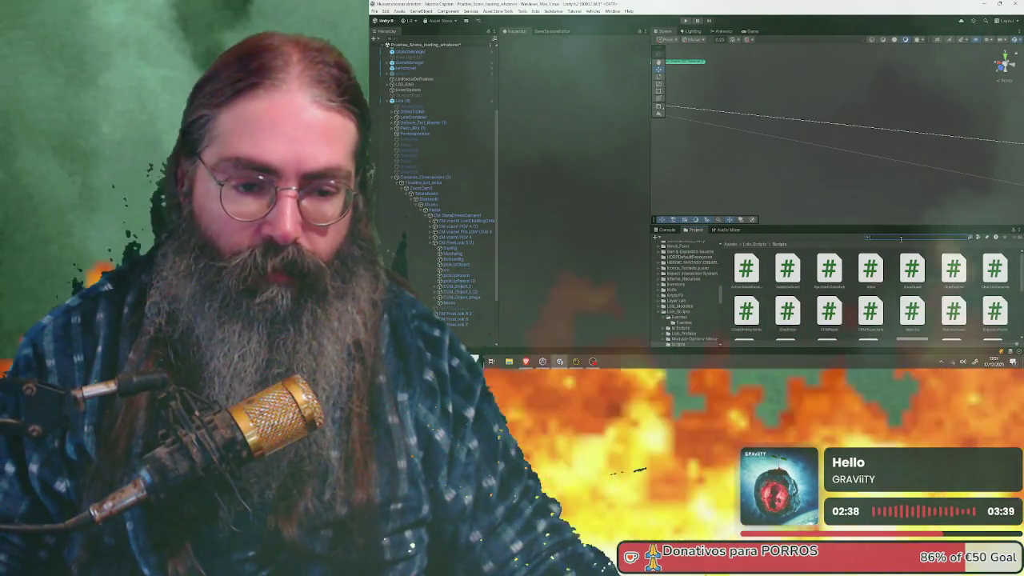
pyautogui.write('ont')
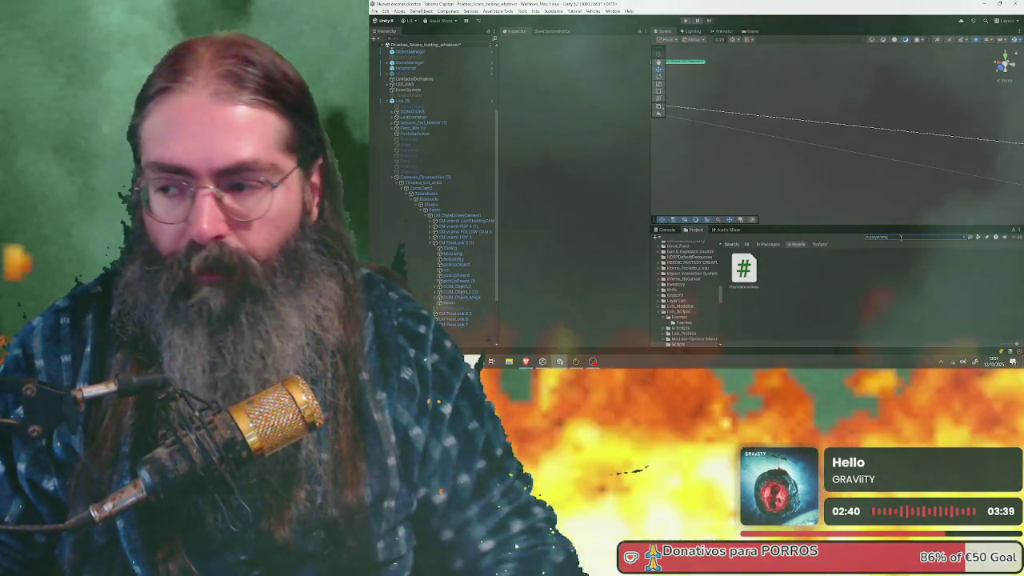